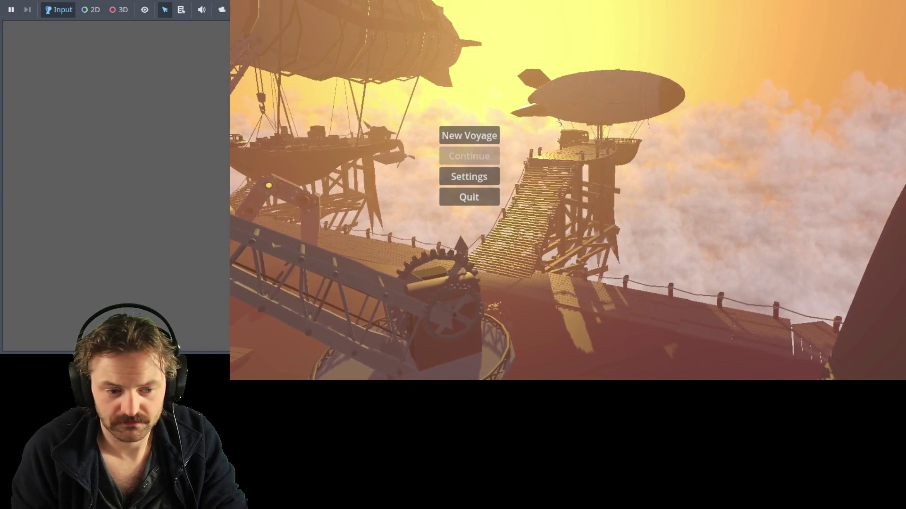
Step: Stop the running game and relaunch it
key(F8)
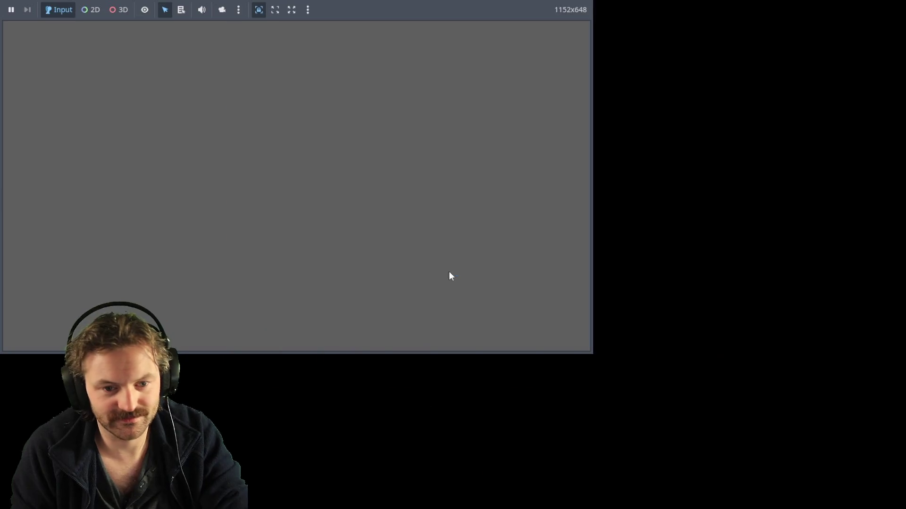
key(F5)
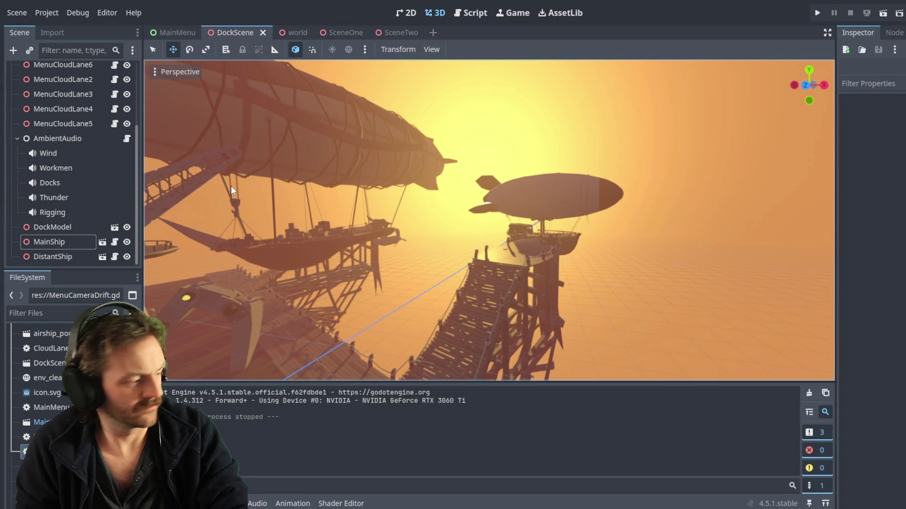
Step: Run the project to show the New Voyage, Continue, Settings and Quit menu
key(F5)
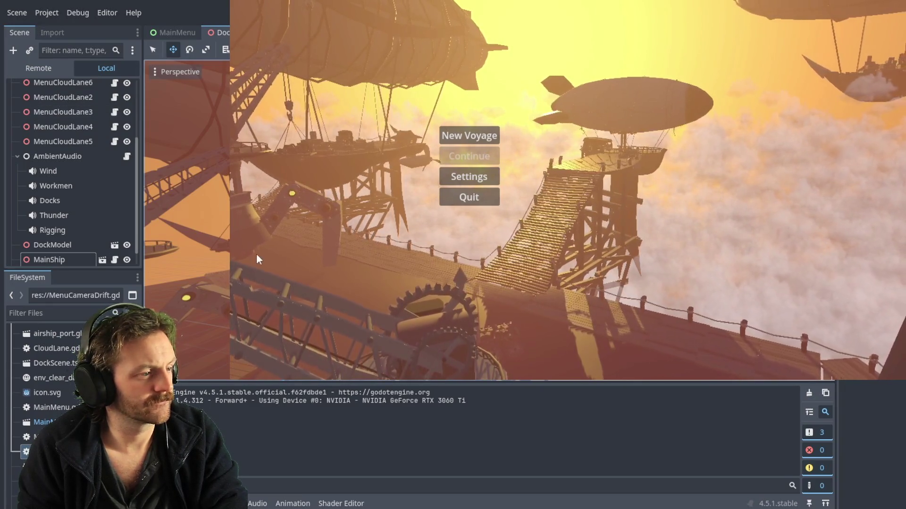
Step: Start a New Voyage from the game's main menu, then stop the game
click(481, 138)
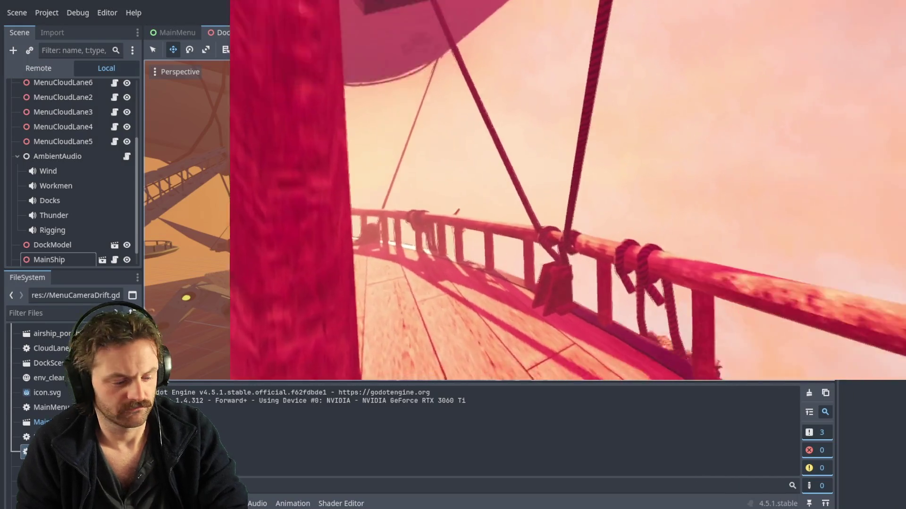
key(F8)
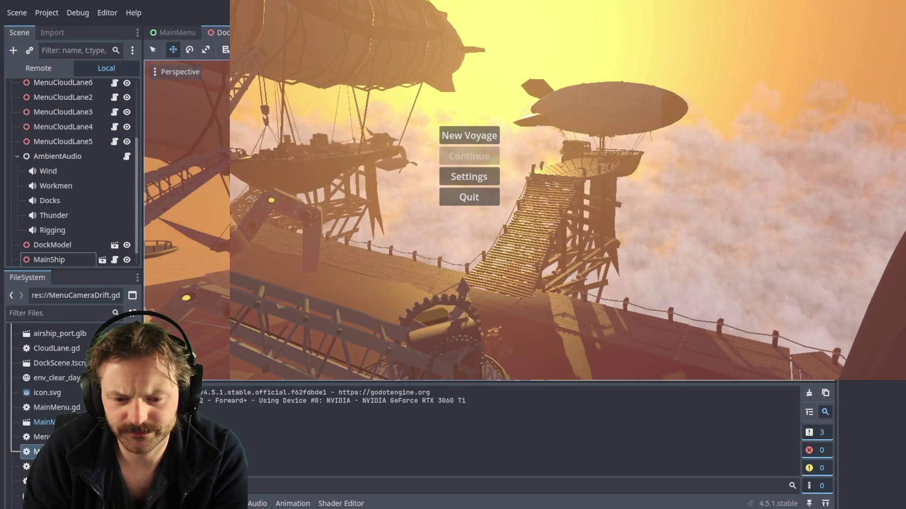
click(53, 10)
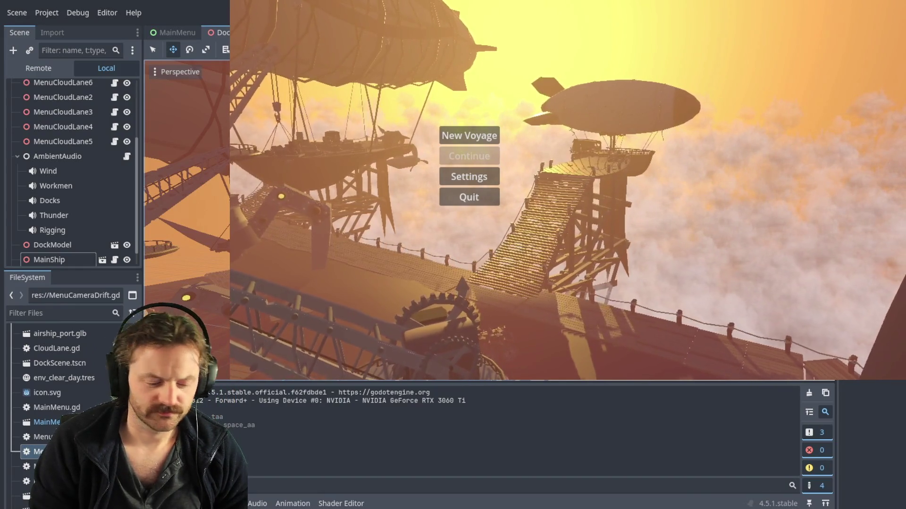
key(F8)
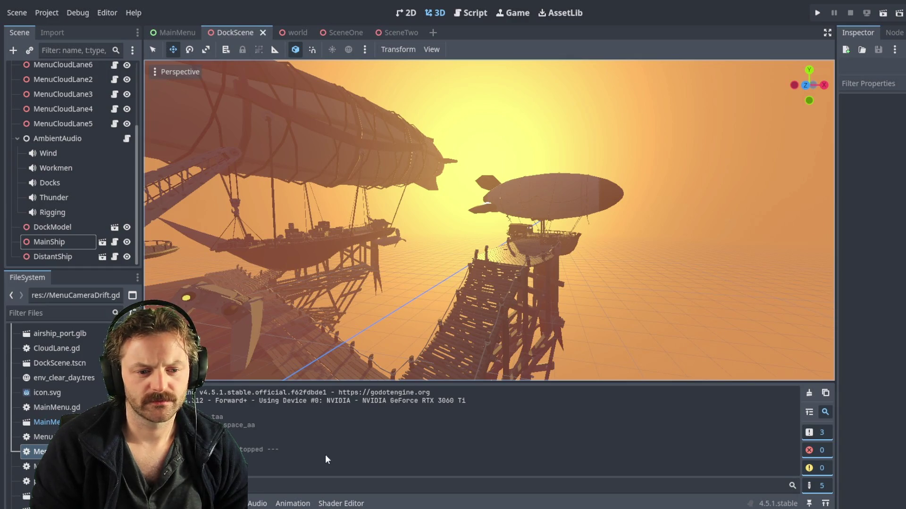
key(F5)
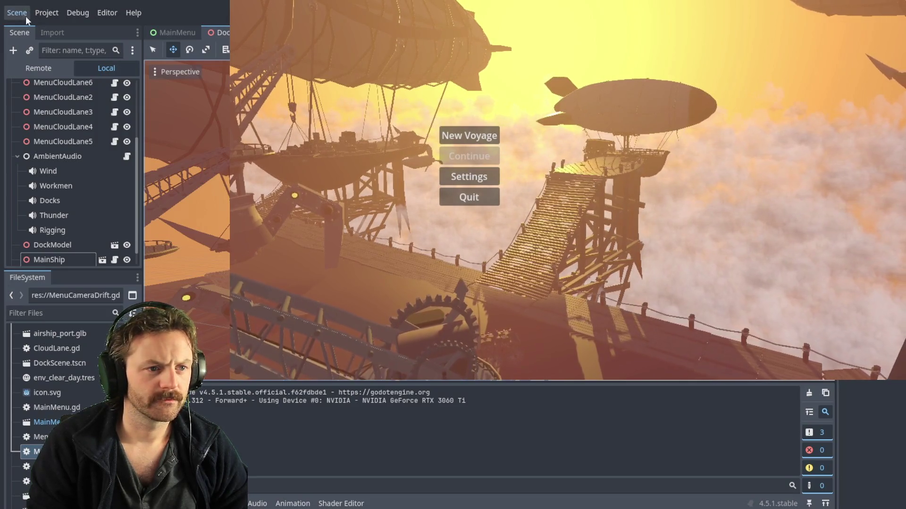
Step: Restart the game to preview the main menu, then quit it from the menu
click(49, 10)
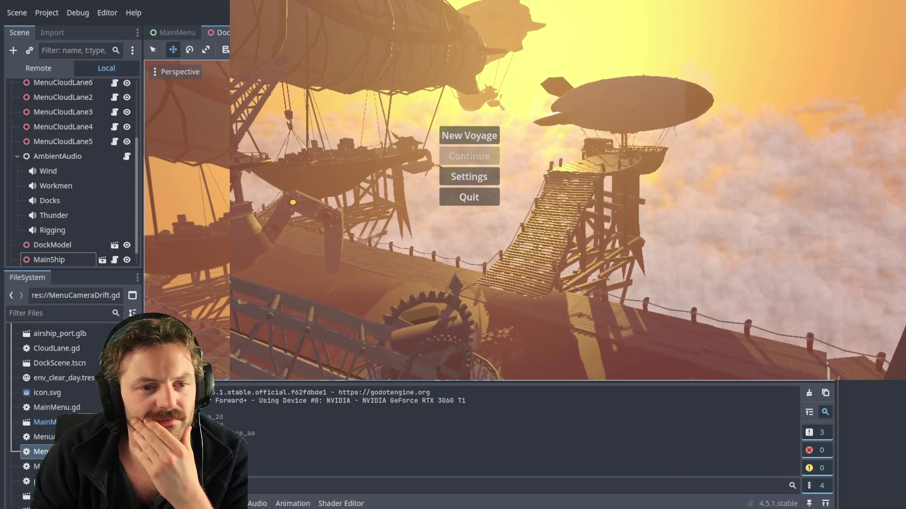
key(F5)
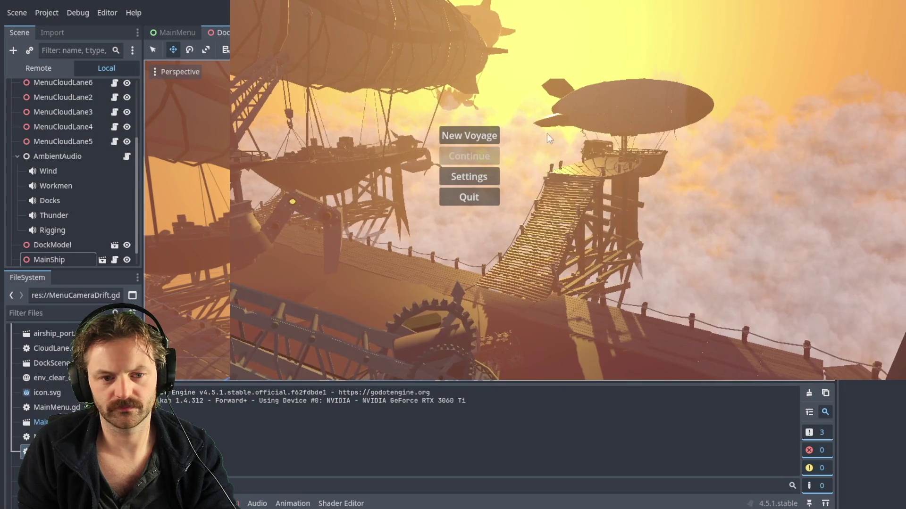
click(480, 201)
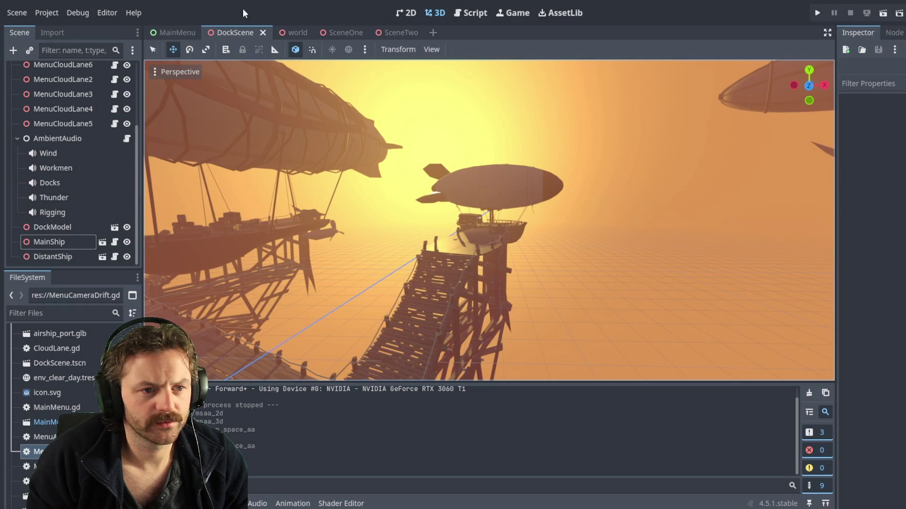
Step: Switch to editing the MainMenu scene
click(179, 32)
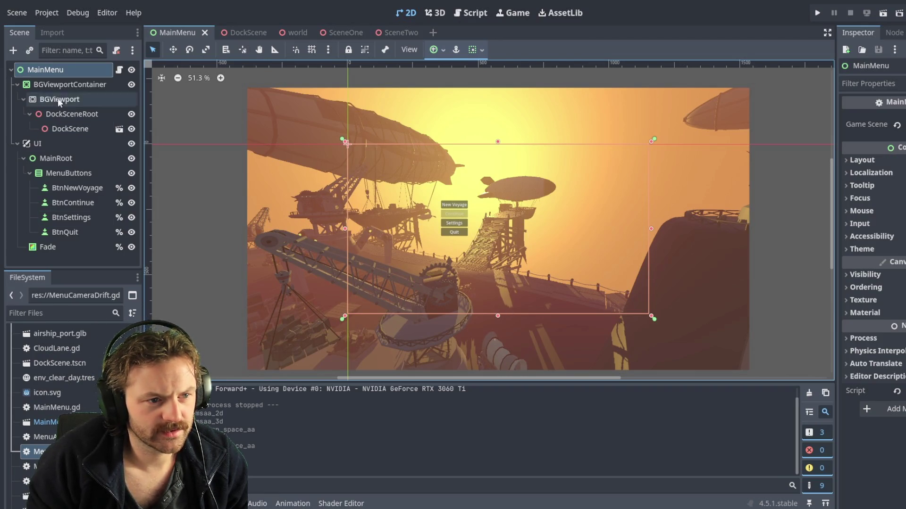
scroll(66, 378, up, 5)
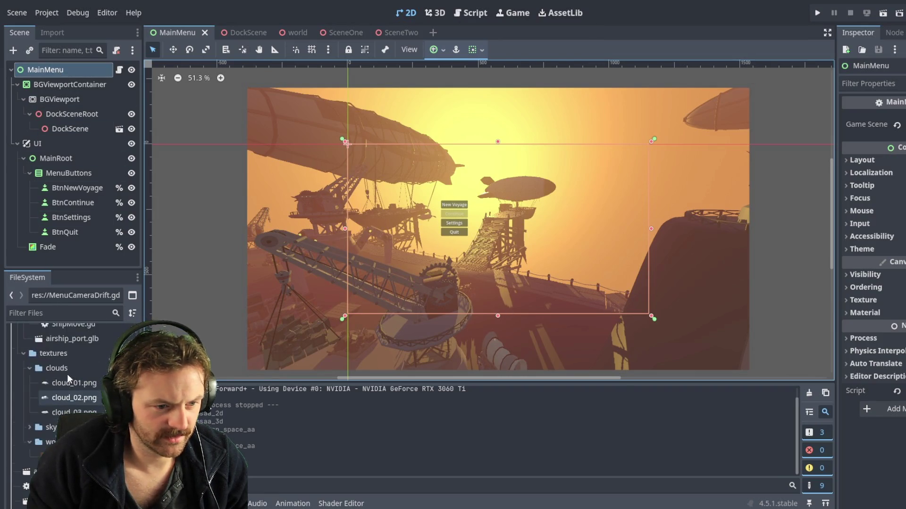
scroll(68, 377, down, 5)
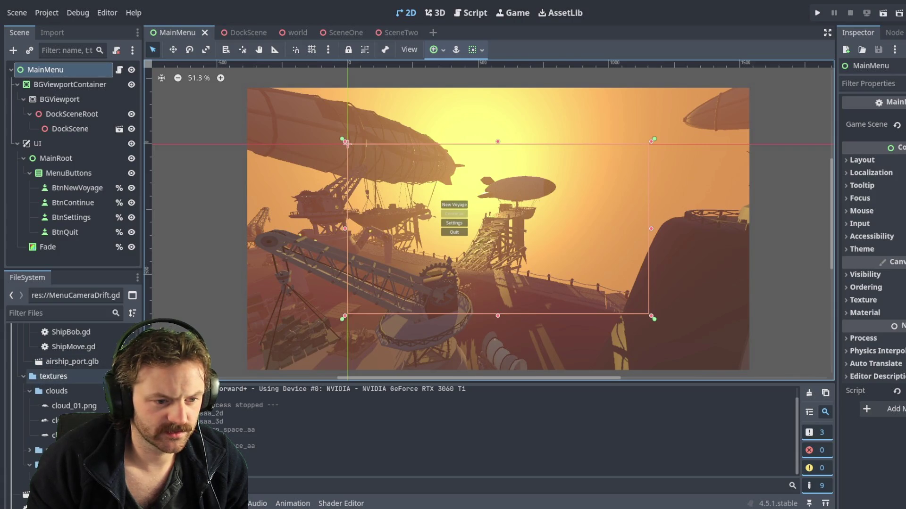
Step: Collapse textures, open the assets images folder, and drag the logo image into the menu scene
click(23, 376)
scroll(20, 384, up, 10)
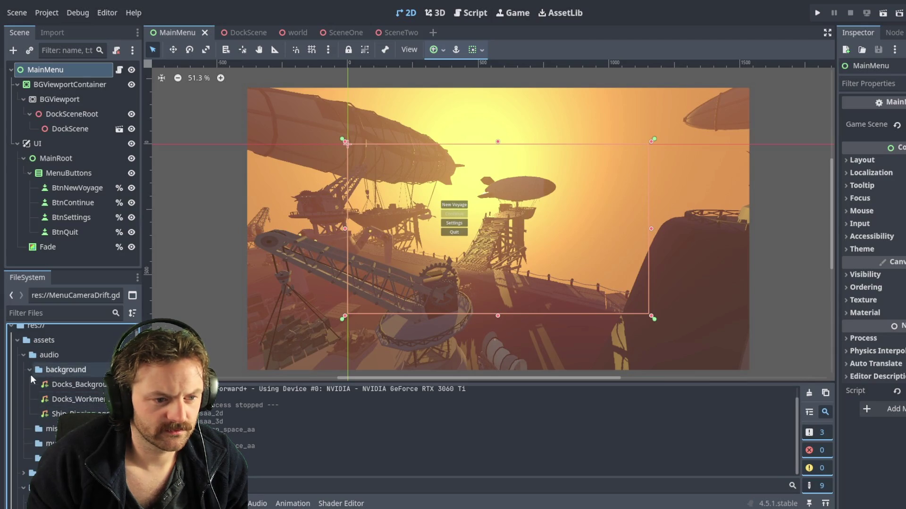
scroll(26, 415, down, 3)
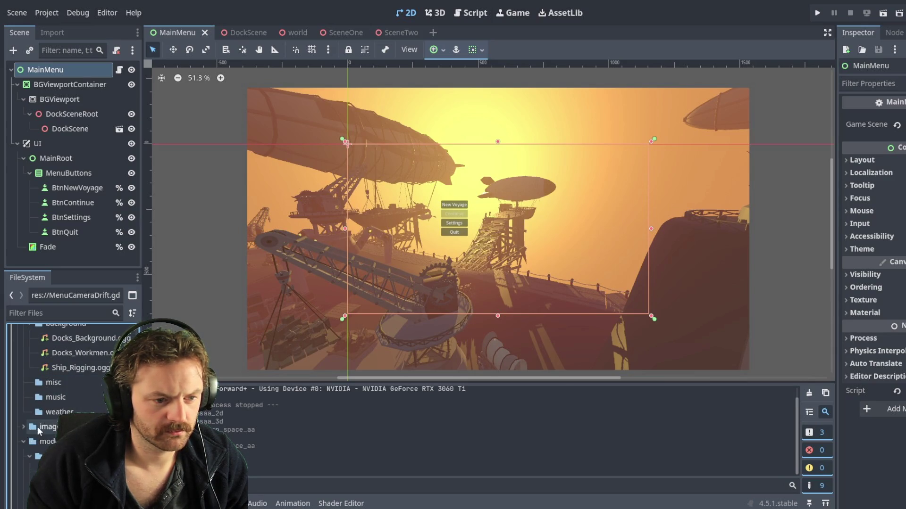
double_click(38, 426)
mouse_move(51, 443)
mouse_down()
mouse_move(524, 290)
mouse_move(582, 298)
mouse_move(574, 292)
mouse_move(586, 287)
mouse_up()
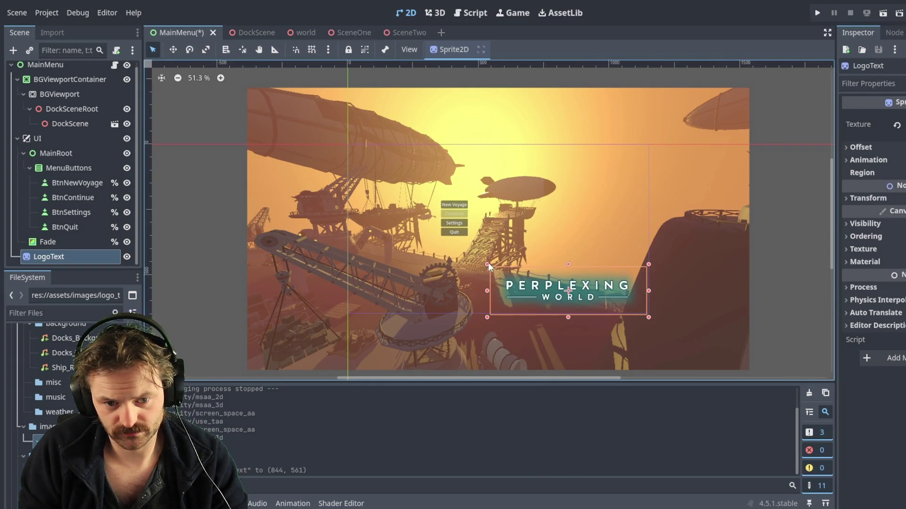
Step: Scale the Perplexing World logo to 0.47 at lower right, then save and run the game
drag(488, 264, 592, 297)
click(699, 318)
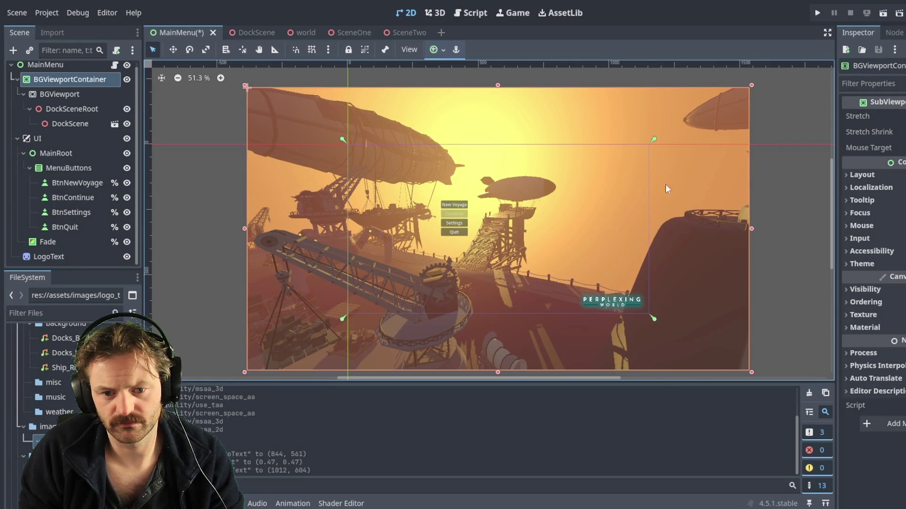
click(791, 245)
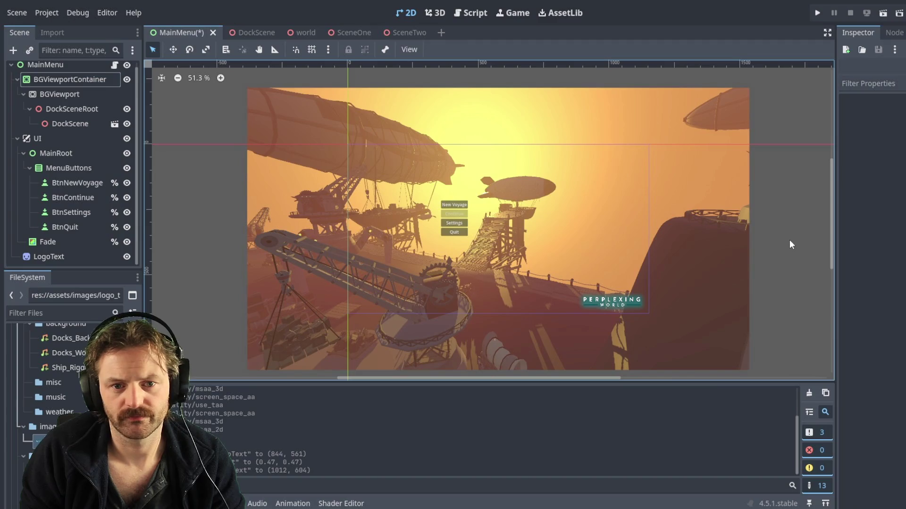
key(F5)
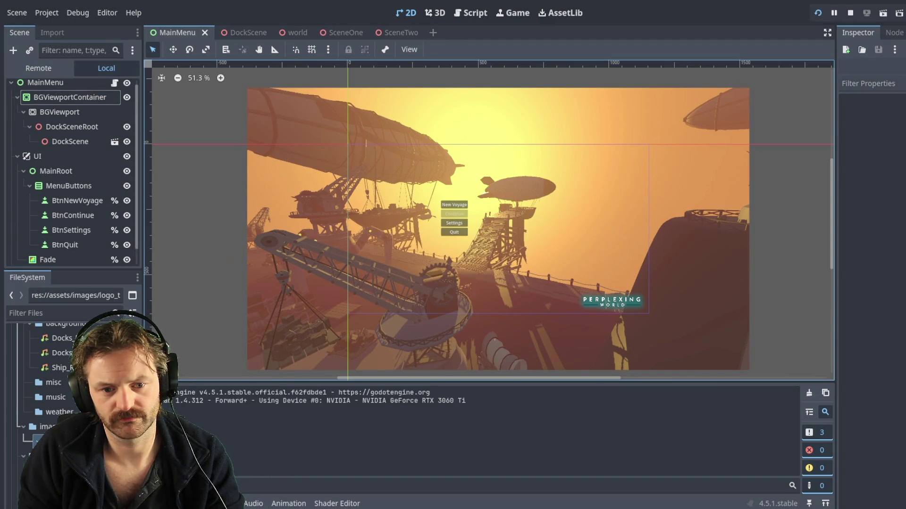
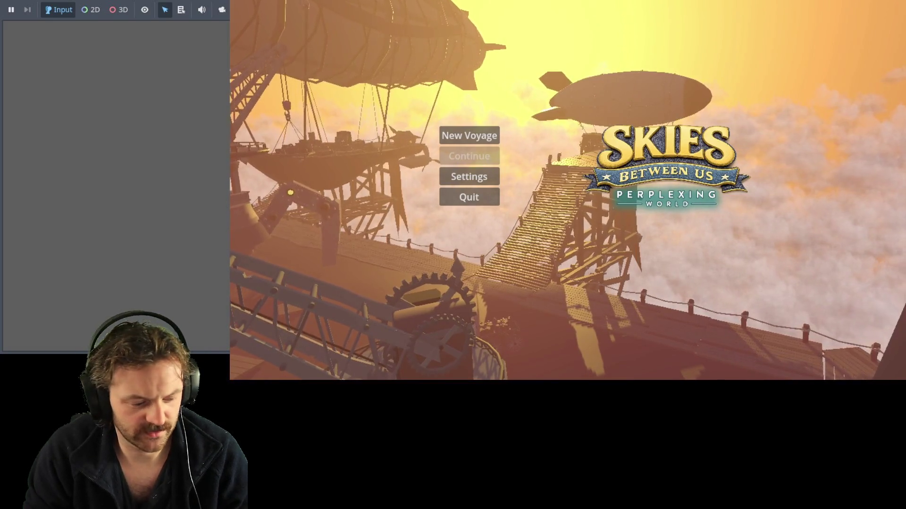
Step: Relaunch the game with F5 to bring up the Skies Between Us main menu
key(F5)
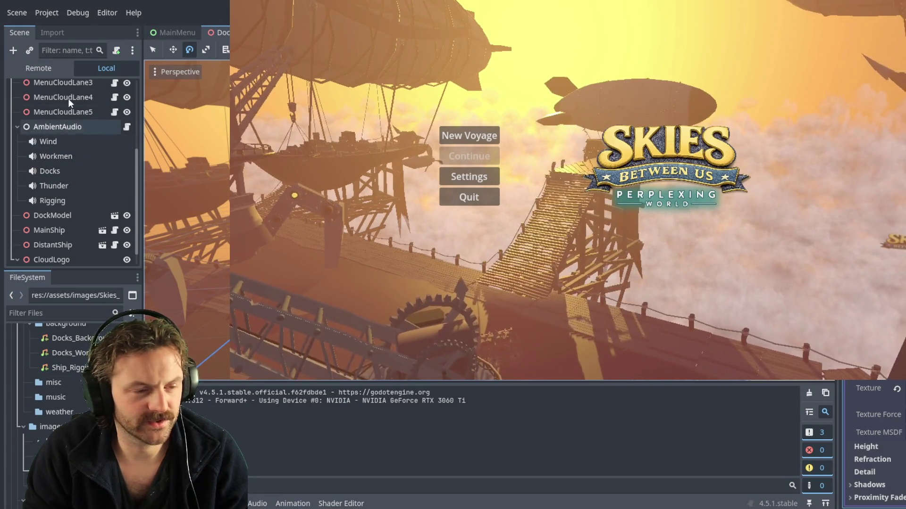
Step: Go to the MainMenu scene, undo the last edit, and stop the running game
scroll(64, 132, up, 5)
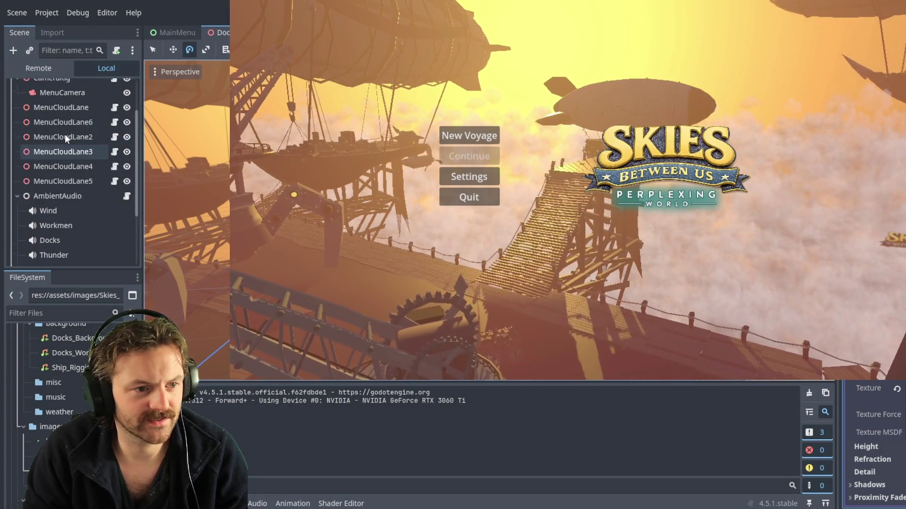
click(166, 30)
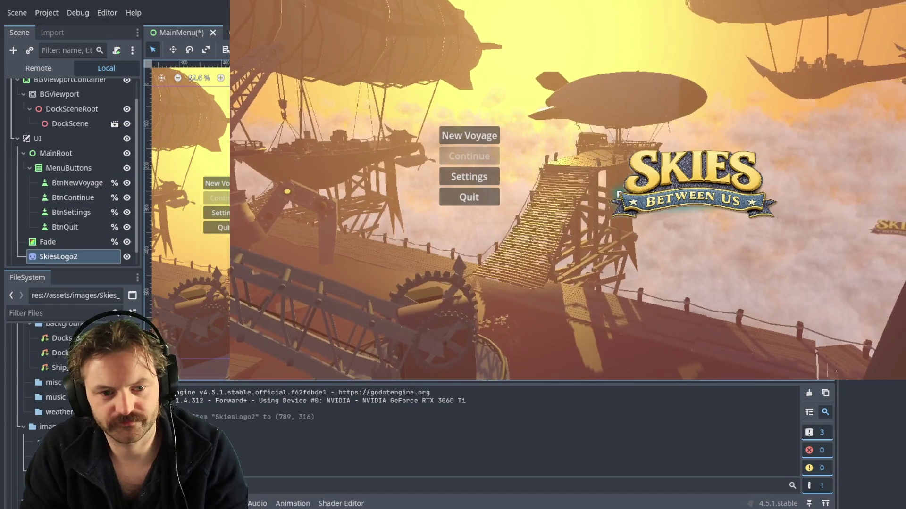
key(ctrl+z)
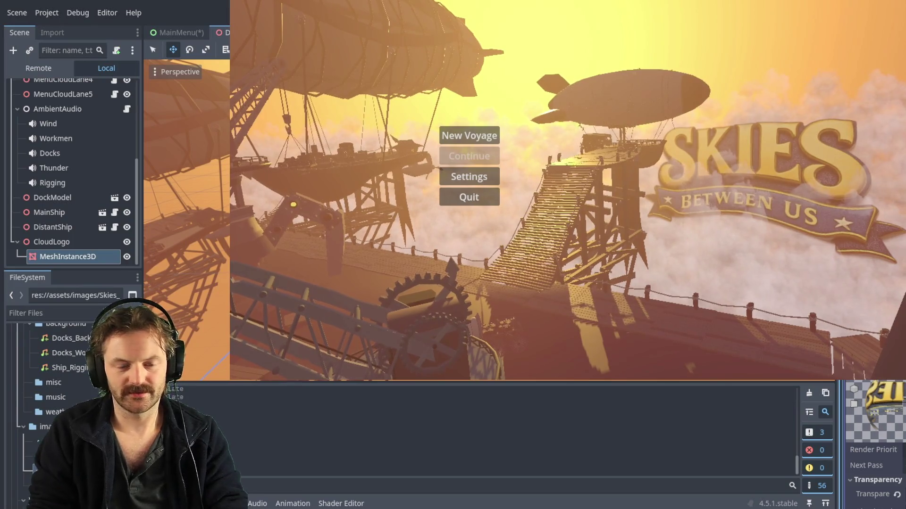
key(F5)
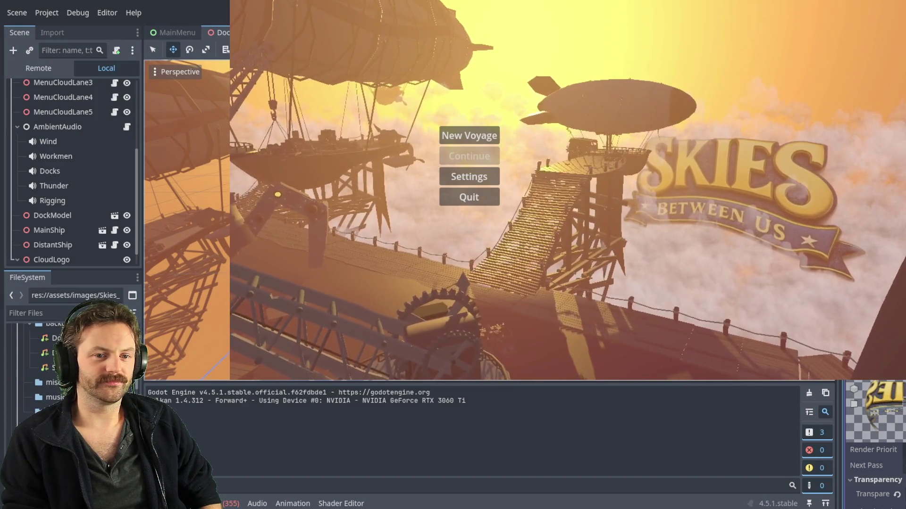
Step: Return to the MainMenu scene in the editor
click(162, 32)
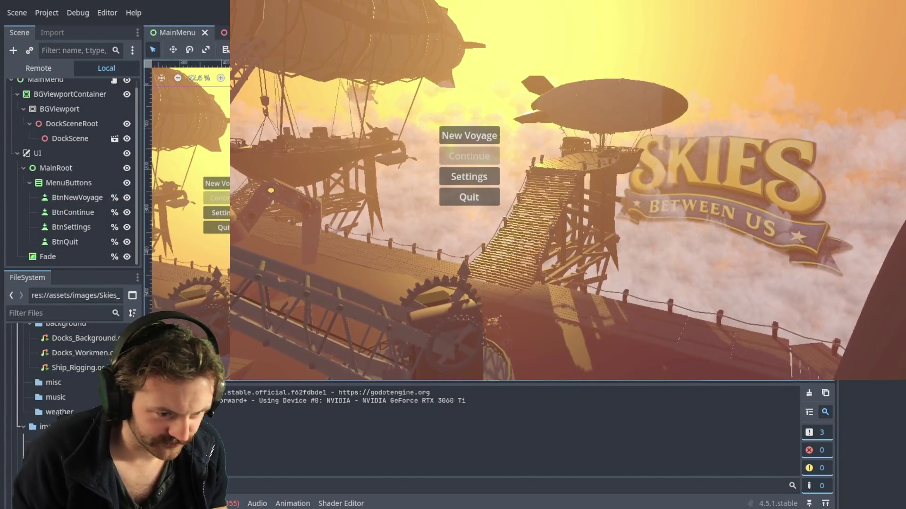
Step: Add the Perplexing World image as LogoText, nudged into place just below the logo
mouse_move(51, 441)
mouse_down()
mouse_move(188, 358)
mouse_move(215, 307)
mouse_up()
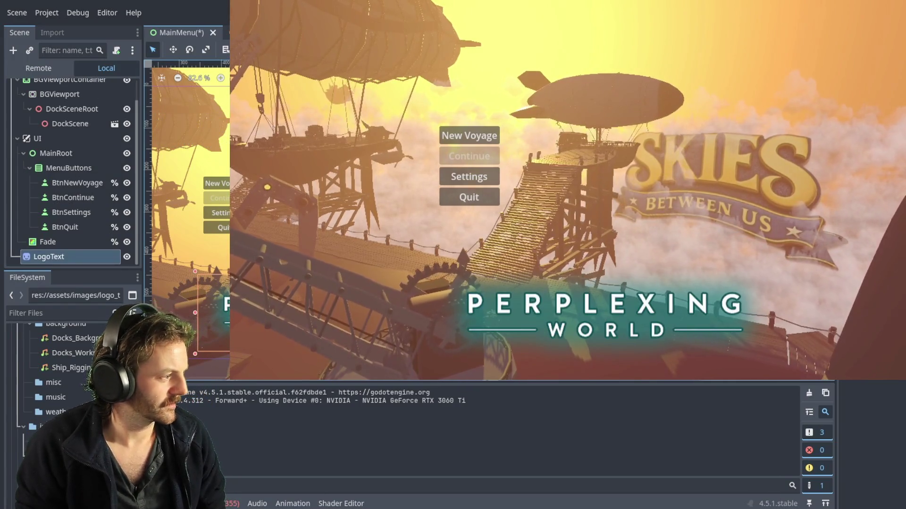
drag(186, 272, 203, 270)
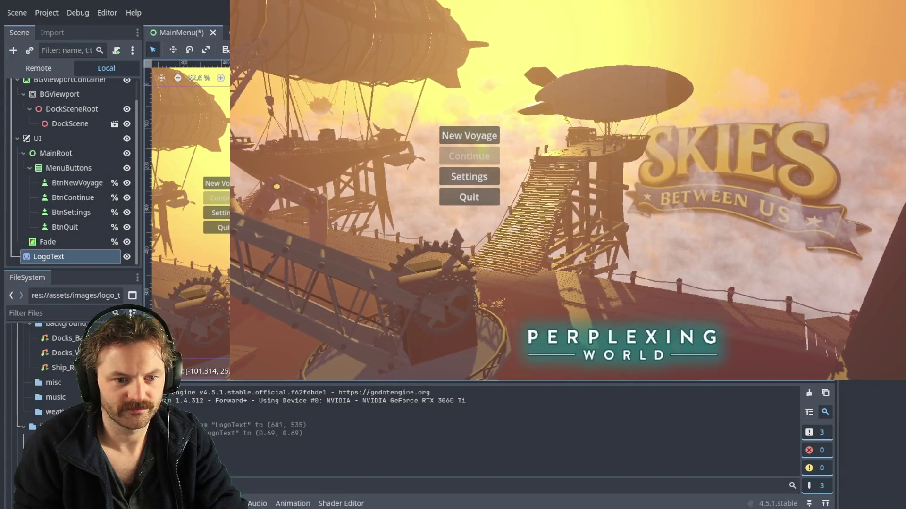
key(Left)
key(Left)
key(Left)
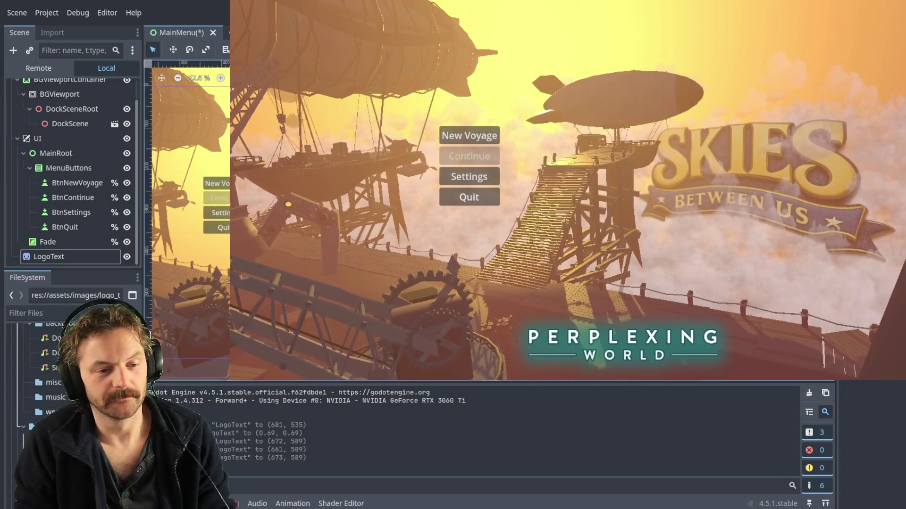
click(71, 257)
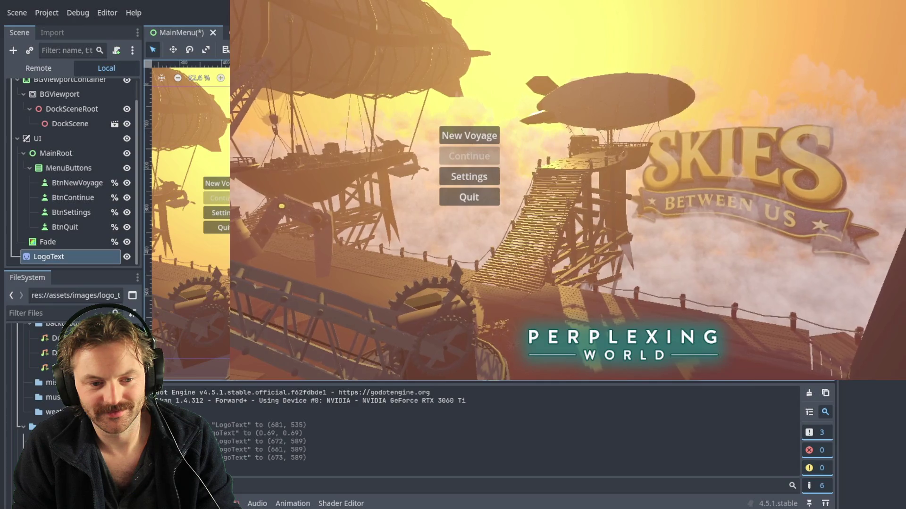
scroll(623, 346, down, 3)
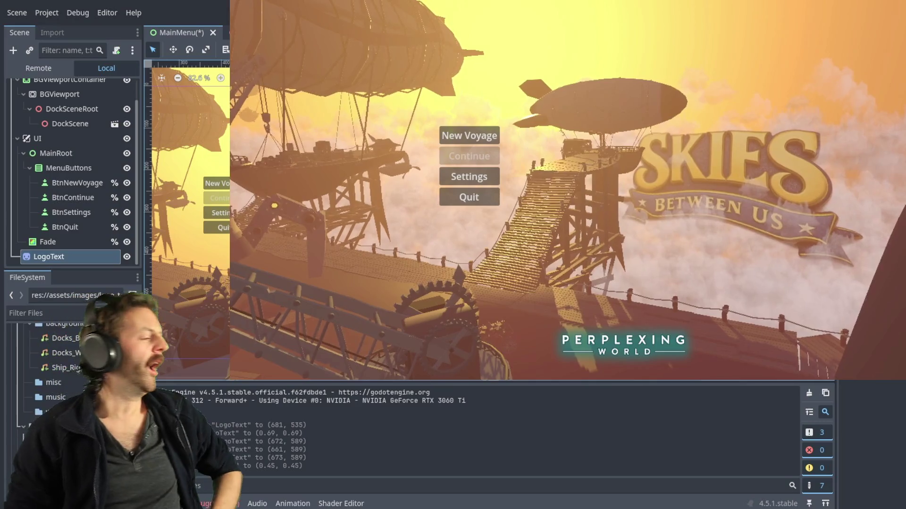
Step: Remove the LogoText node from MainMenu and go back to DockScene
click(48, 242)
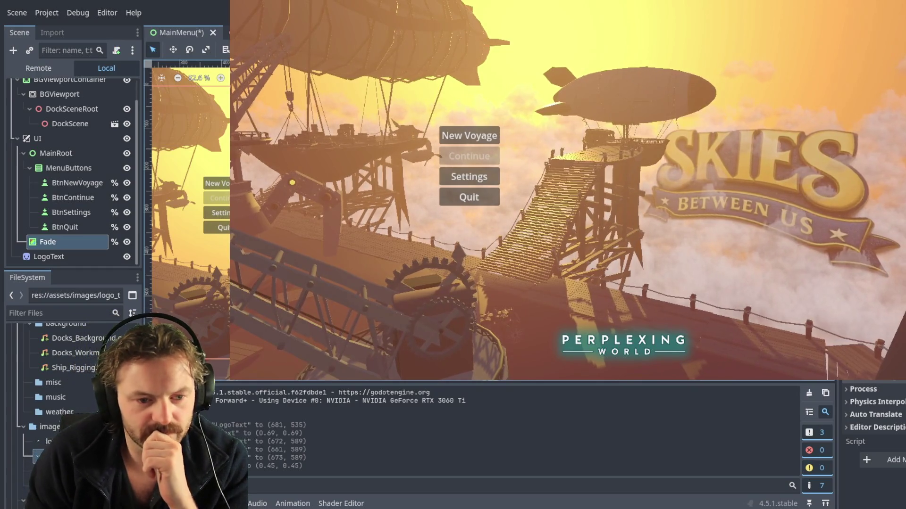
click(48, 257)
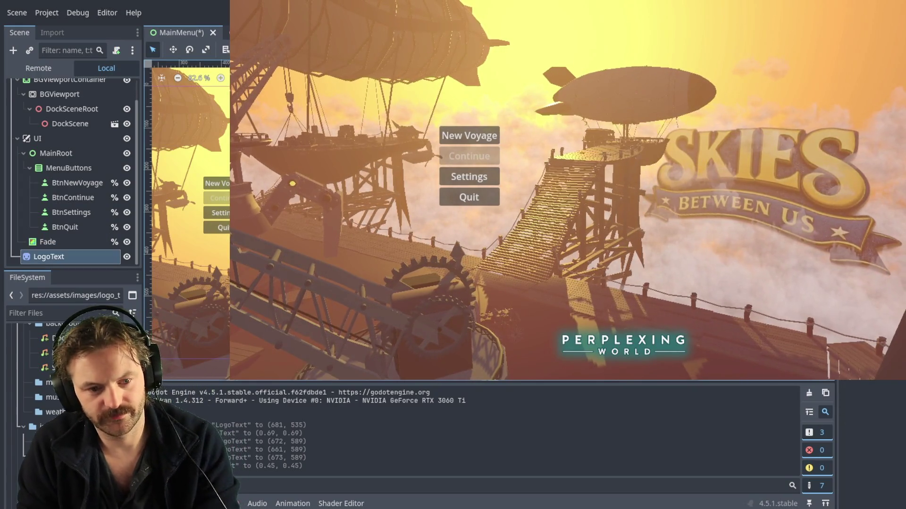
key(ctrl+z)
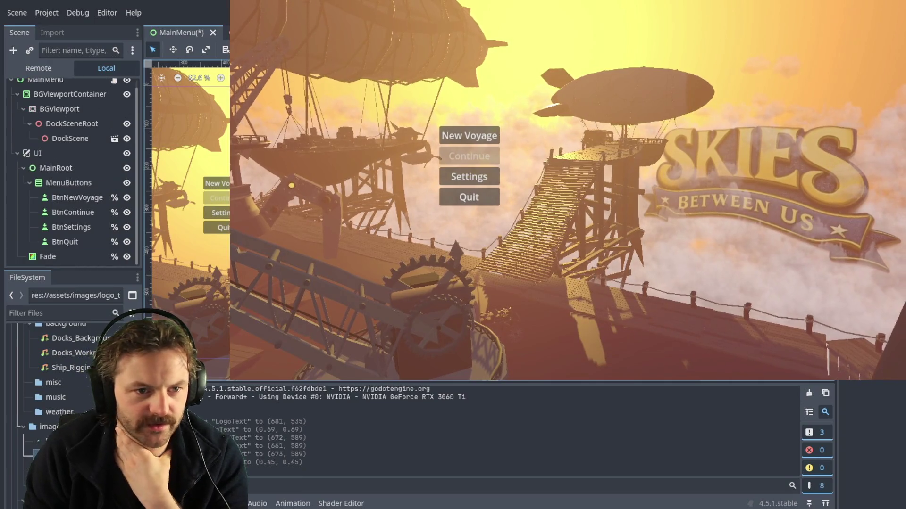
click(115, 138)
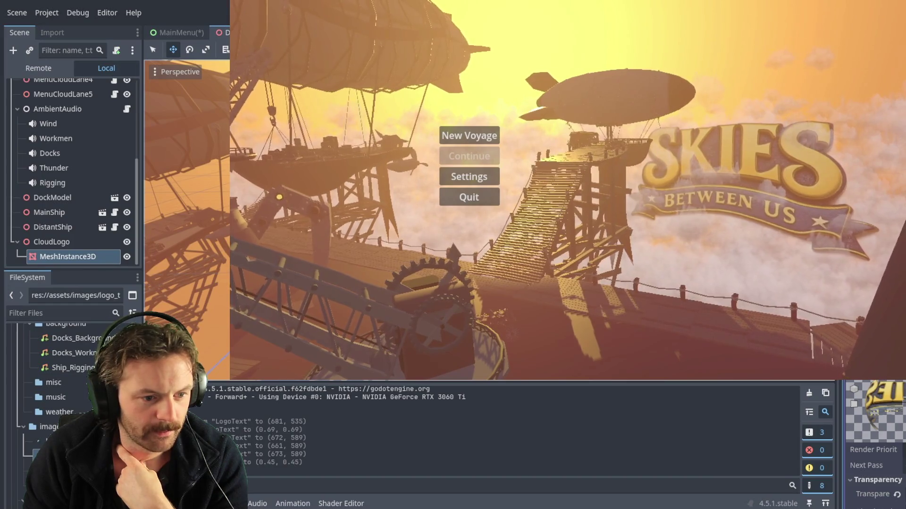
Step: Duplicate the 3D logo mesh under CloudLogo and select the new copy
key(ctrl+d)
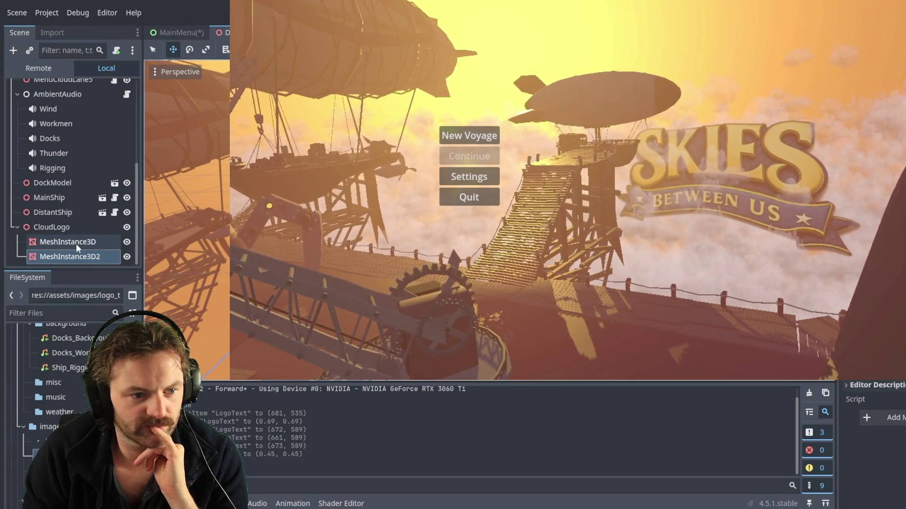
click(76, 243)
text(SkiesBetweenUs)
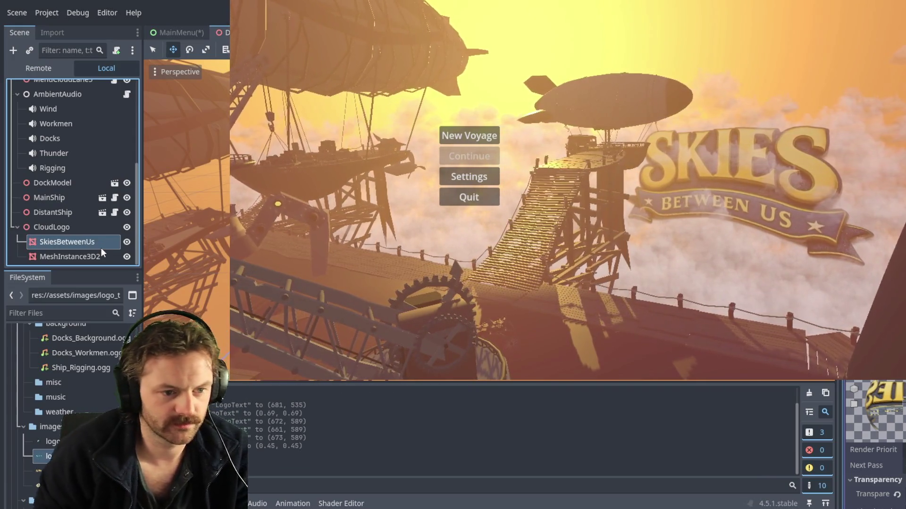
click(71, 256)
text(PerplexingWorld)
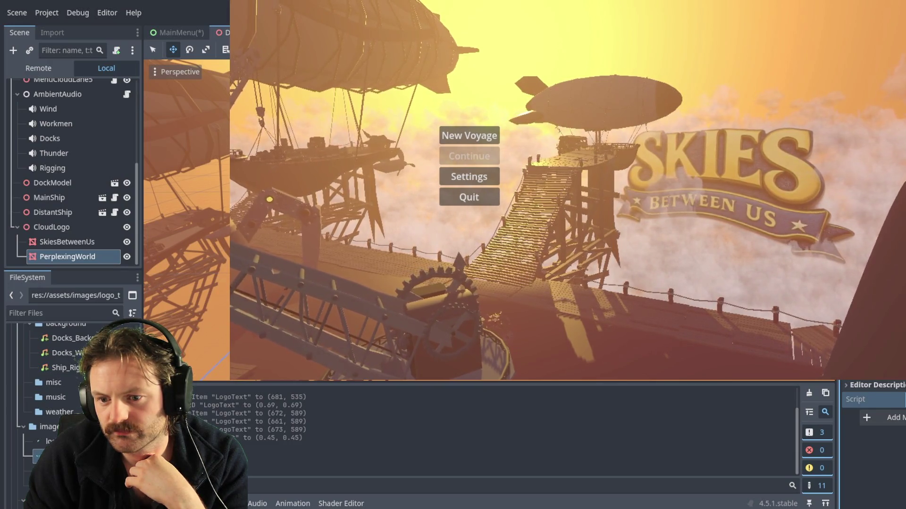
Step: Apply logo_text.png to the PerplexingWorld sprite
scroll(873, 444, up, 10)
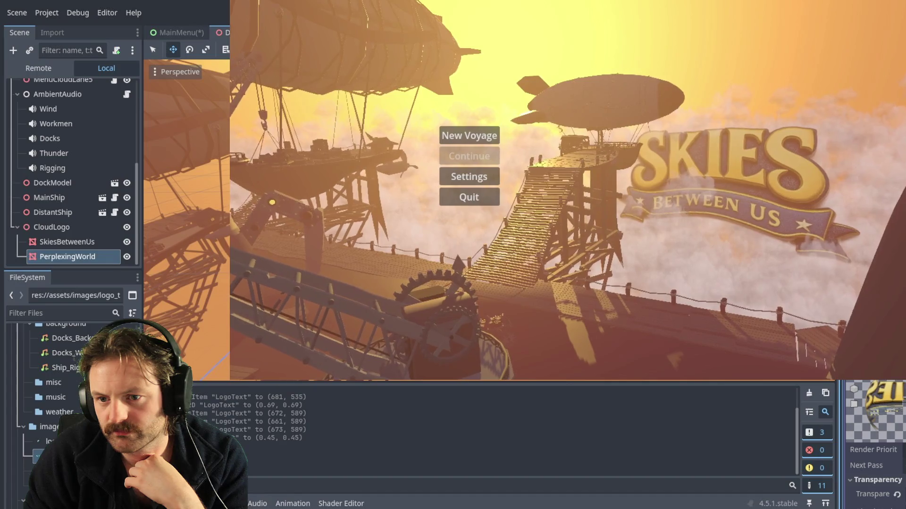
scroll(873, 444, down, 10)
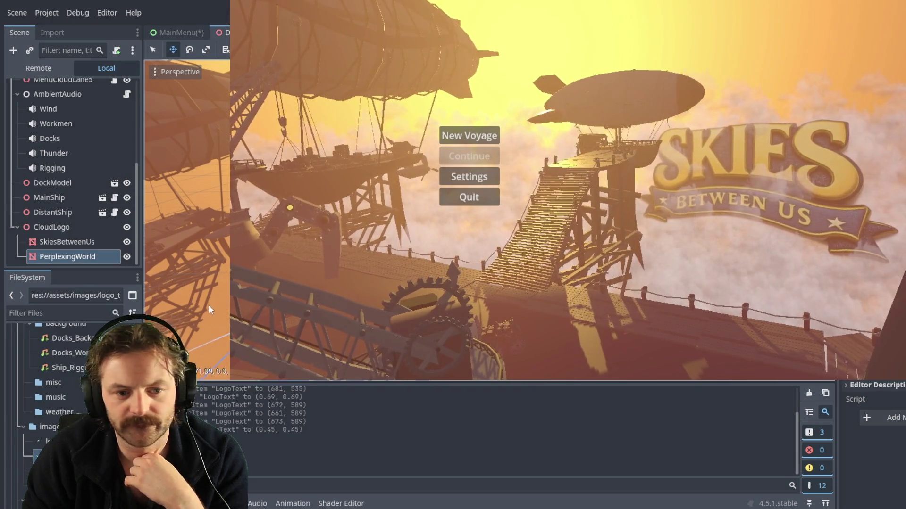
click(47, 441)
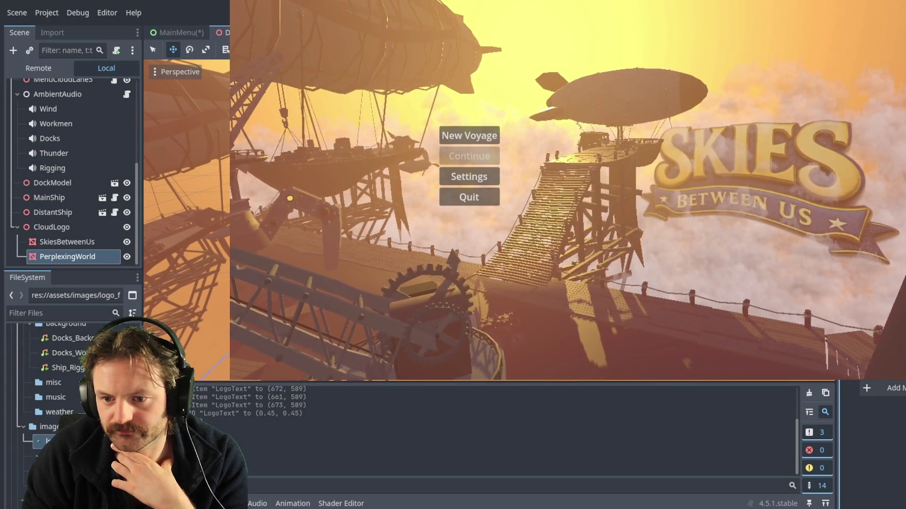
scroll(891, 414, up, 1)
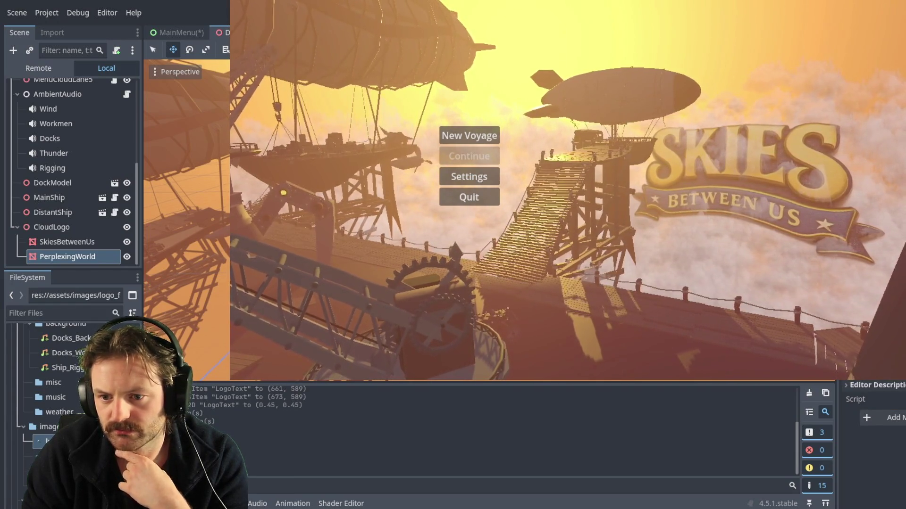
scroll(872, 439, up, 3)
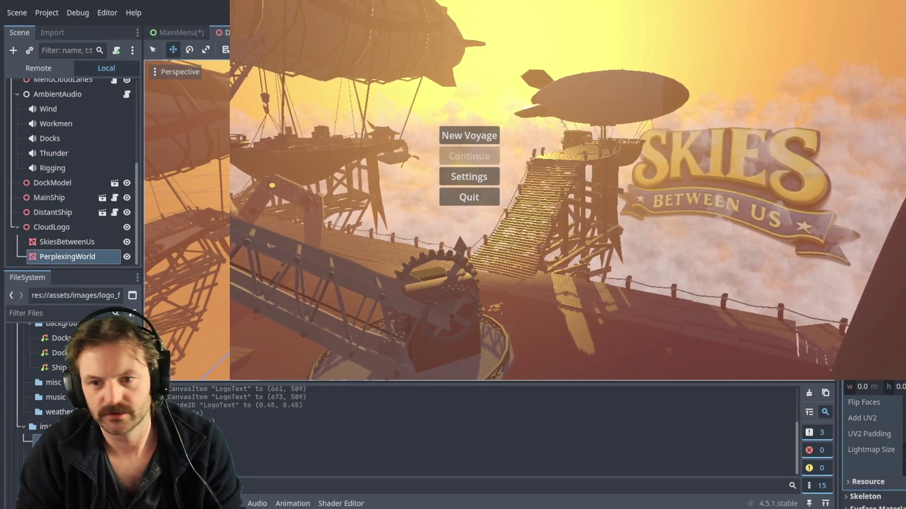
scroll(872, 439, down, 5)
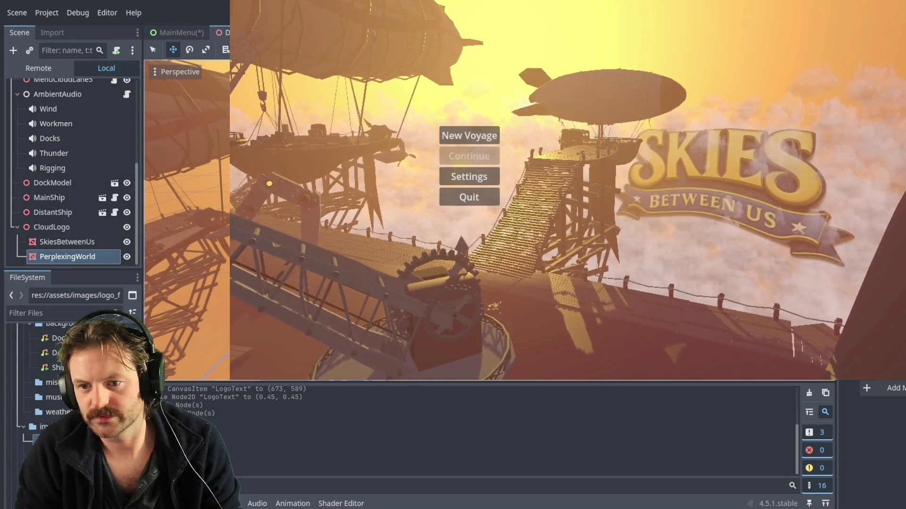
scroll(873, 443, up, 3)
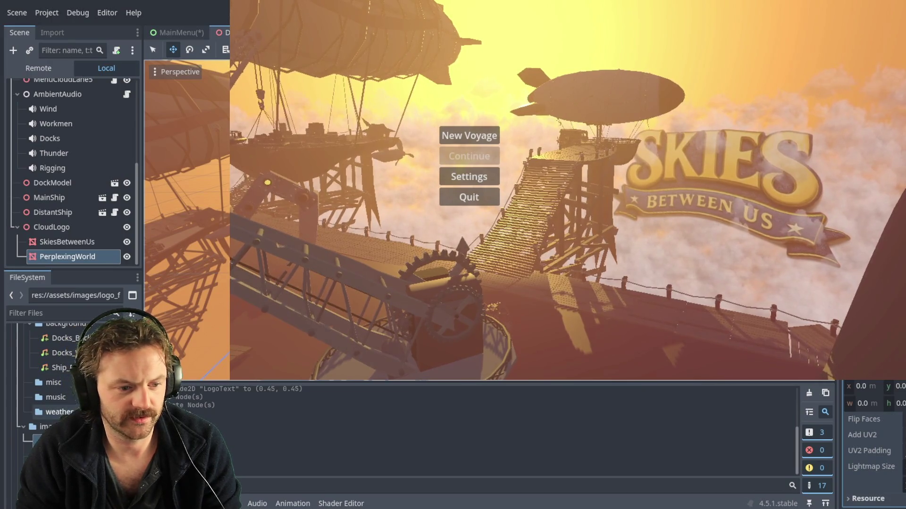
drag(52, 441, 322, 437)
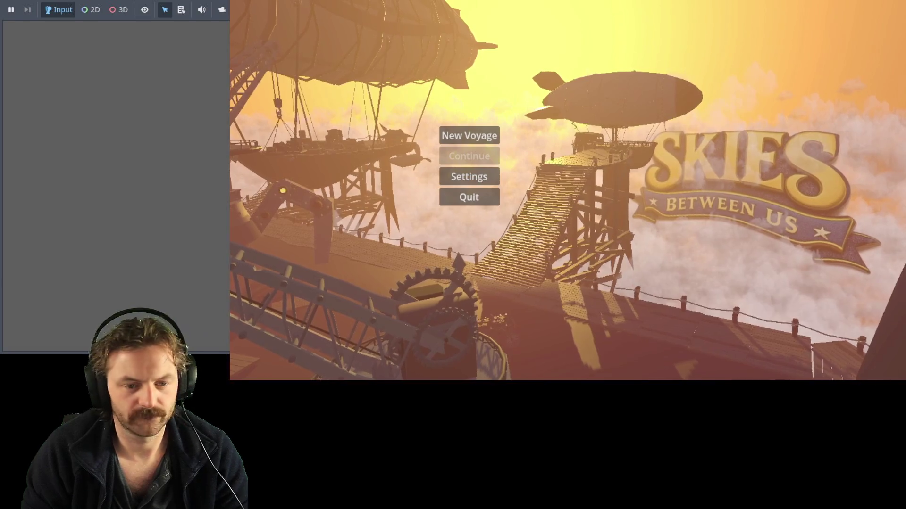
Step: Relaunch the game to preview the giant PerplexingWorld letters
key(F5)
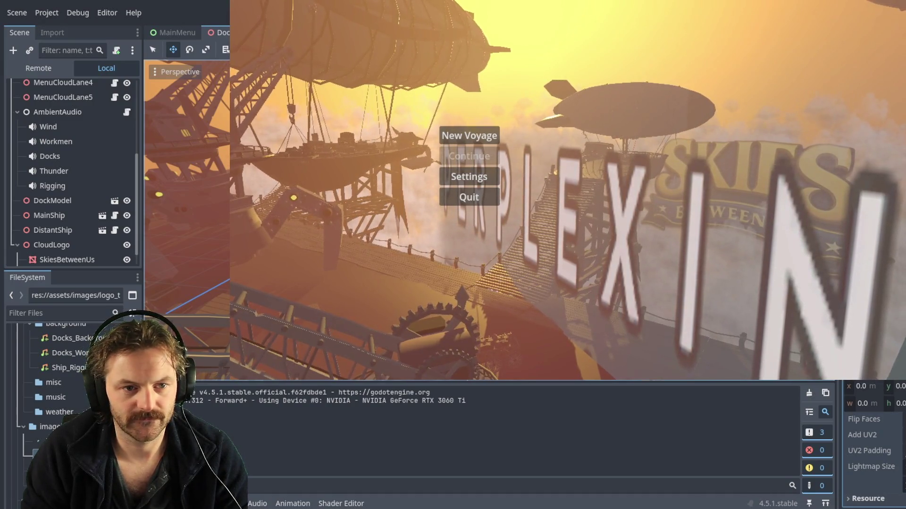
key(e)
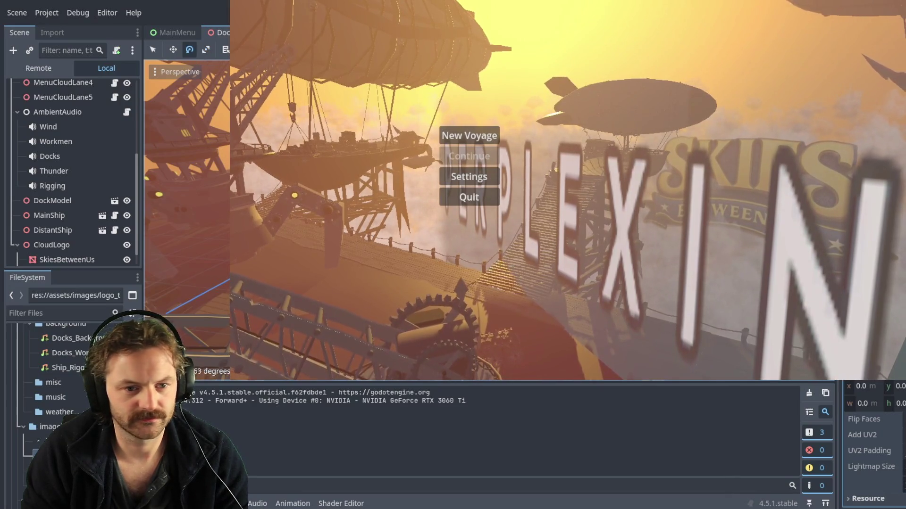
Step: Rotate the Perplexing World text about 7 degrees and move it below the logo
drag(189, 189, 198, 179)
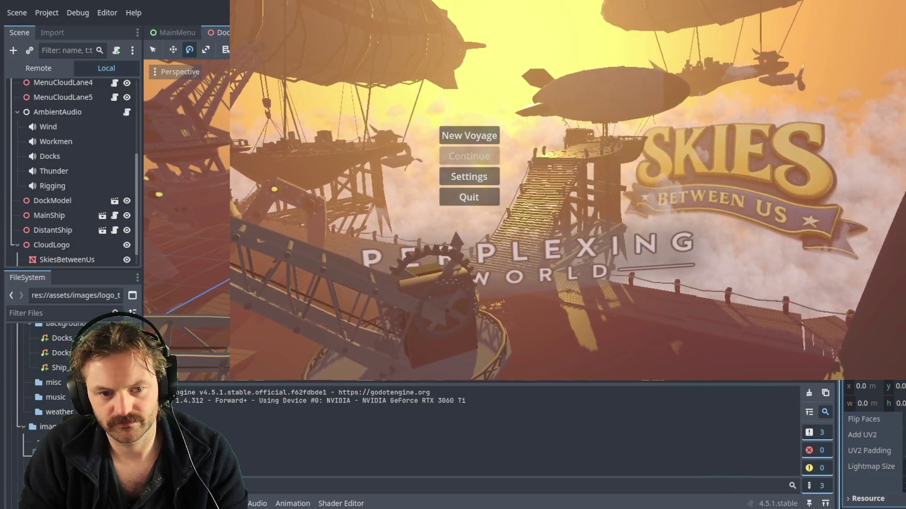
key(w)
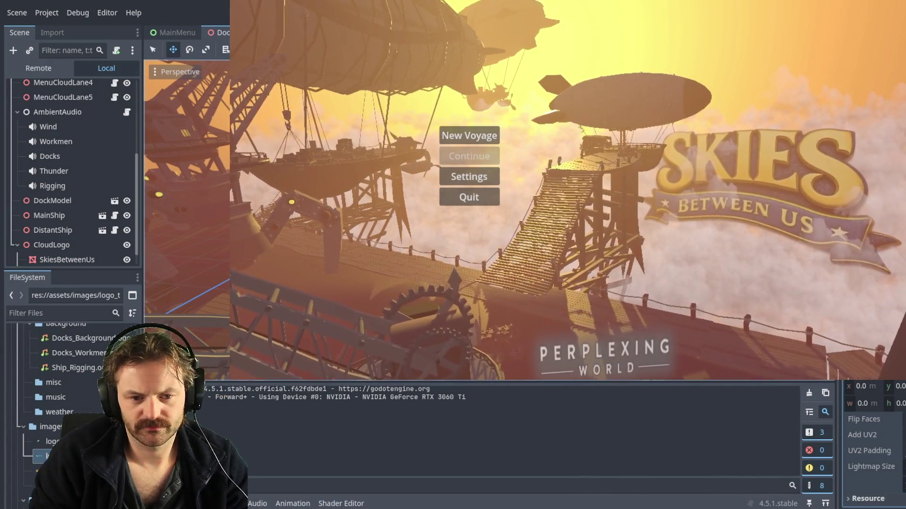
key(e)
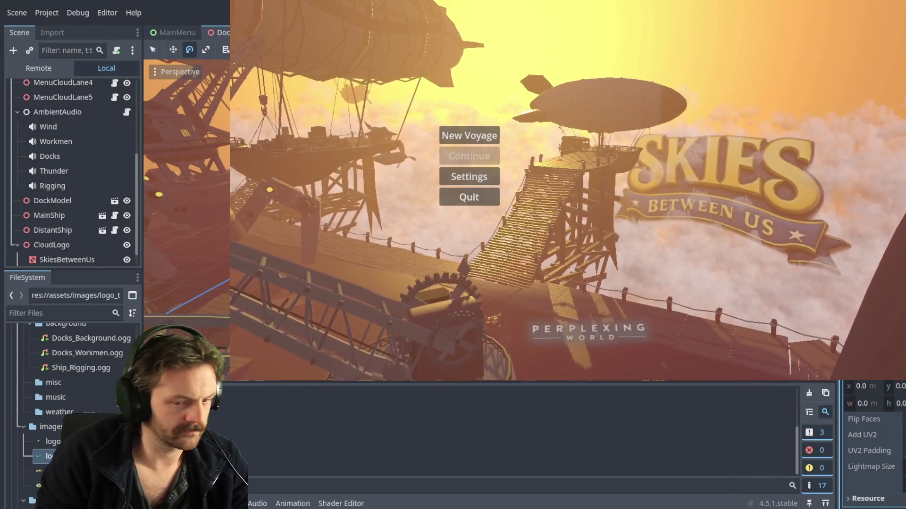
Step: Settle the Perplexing World text near the bottom centre, beneath the Skies Between Us logo
scroll(150, 305, down, 10)
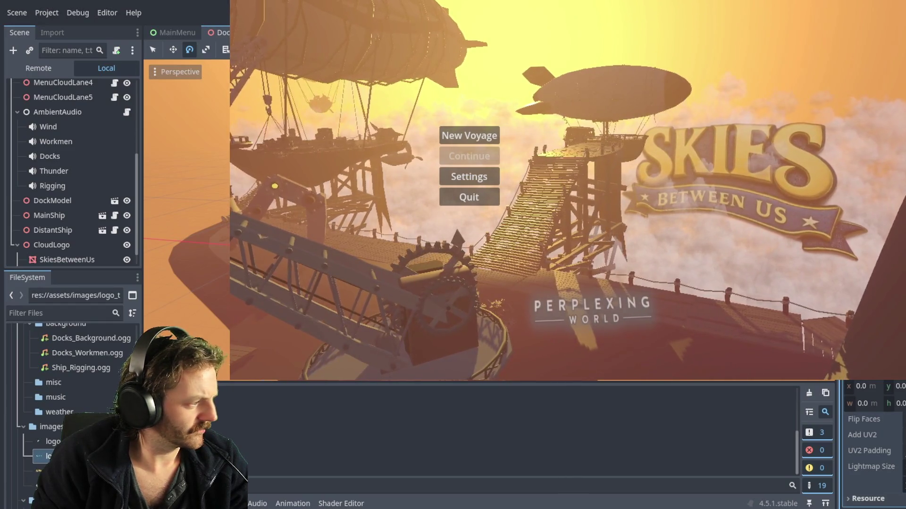
scroll(187, 221, down, 2)
scroll(187, 221, down, 2)
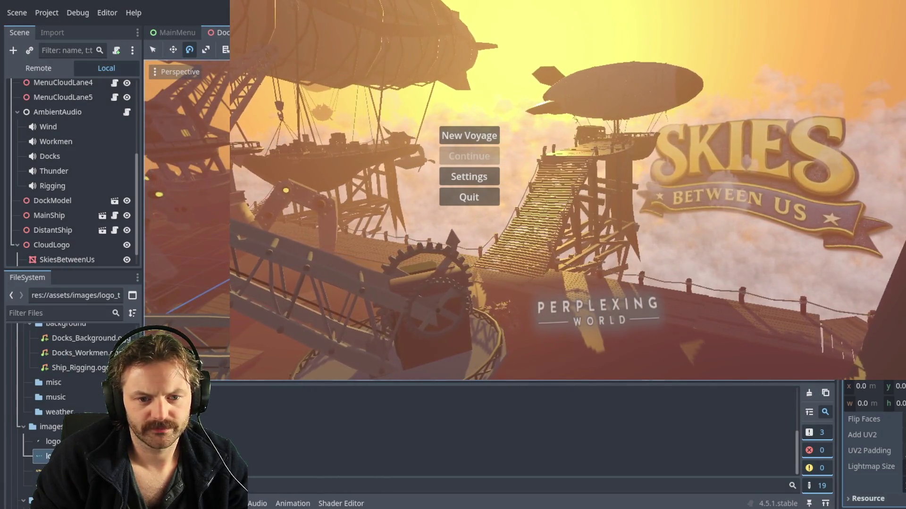
key(w)
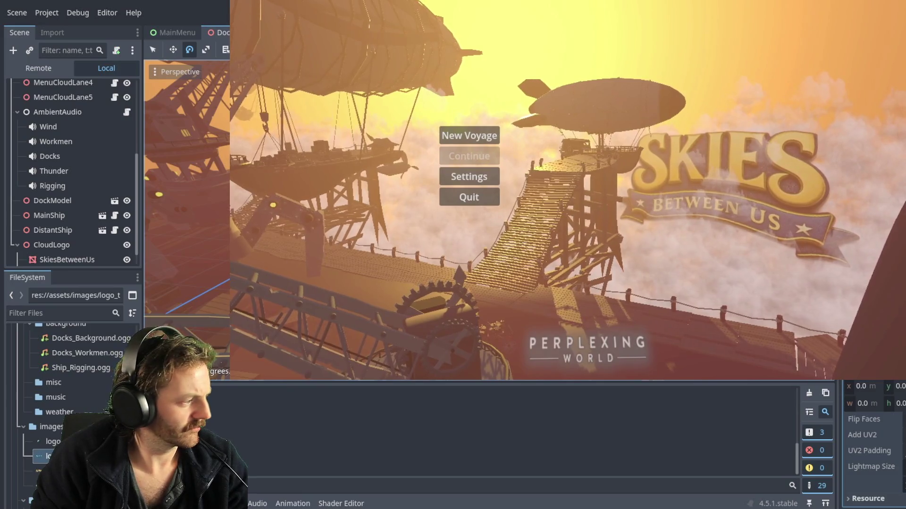
click(67, 260)
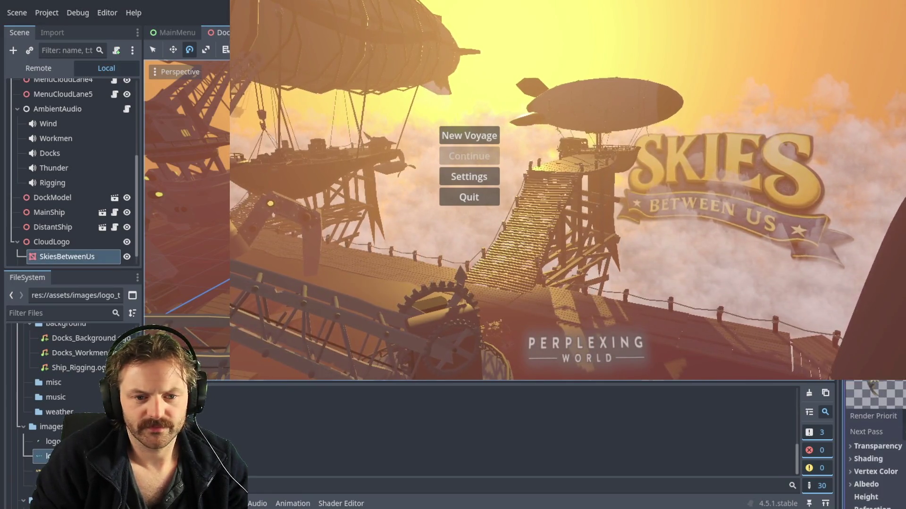